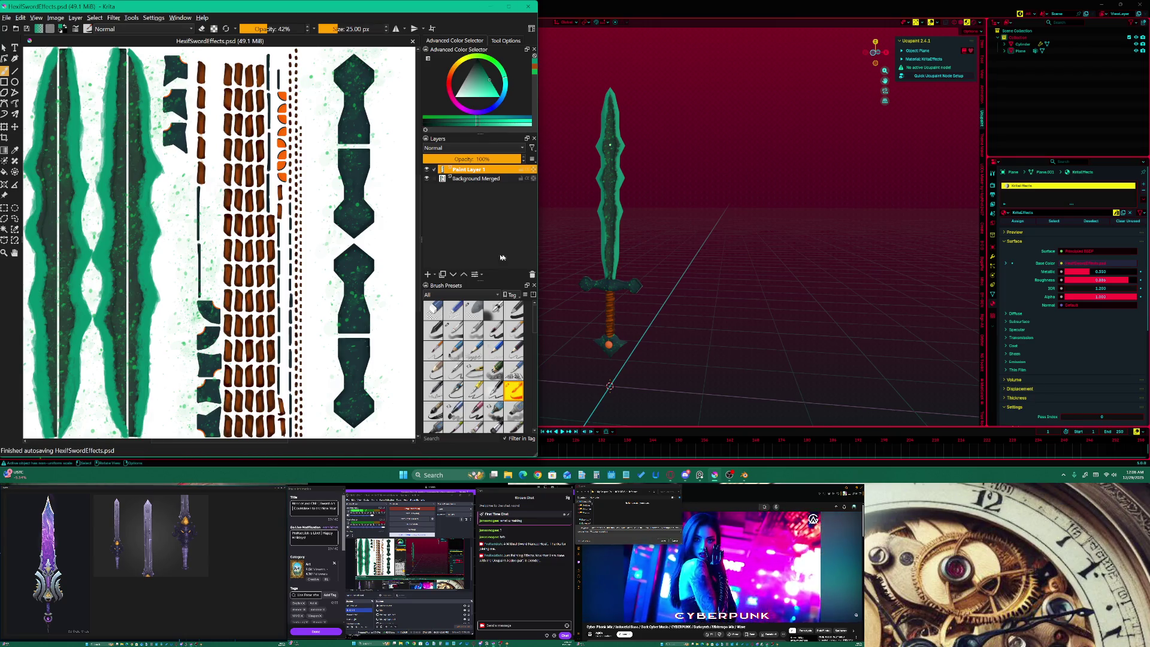
# After orbiting the 3D sword, return to the texture atlas and add a rough brush mark
pyautogui.moveTo(588, 229); pyautogui.dragTo(630, 235, button='middle')
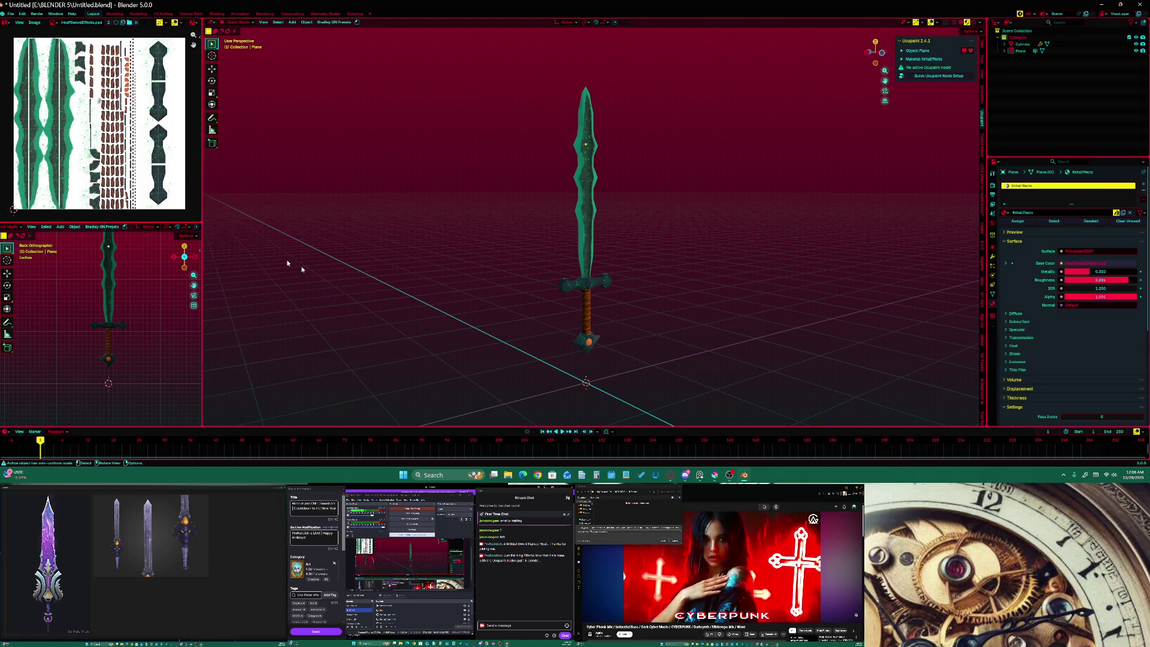
pyautogui.hotkey('alt', 'Tab')
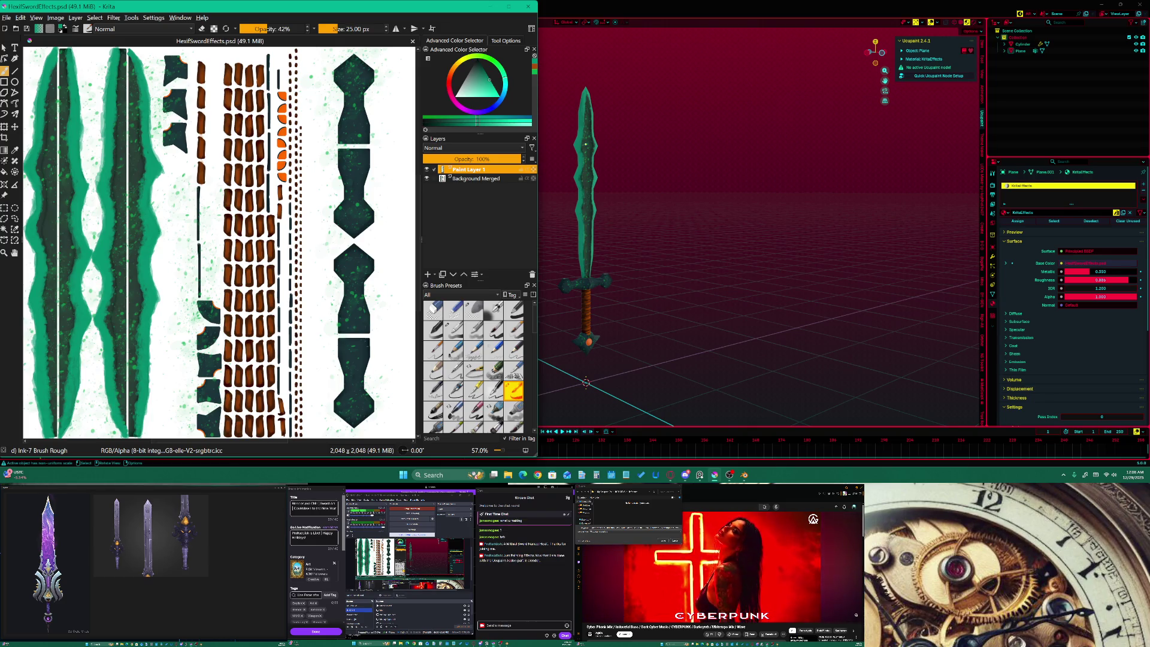
pyautogui.click(354, 333)
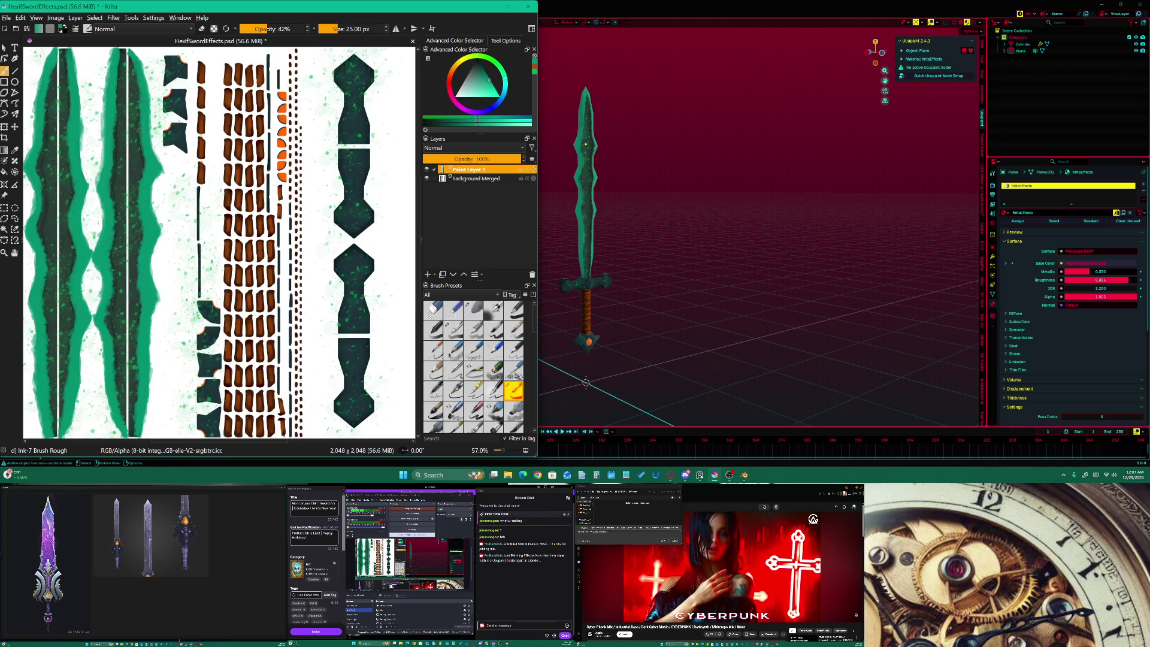
# Darken the blade edge with a stroke, then orbit the textured sword in Blender
pyautogui.moveTo(141, 113); pyautogui.dragTo(141, 150)
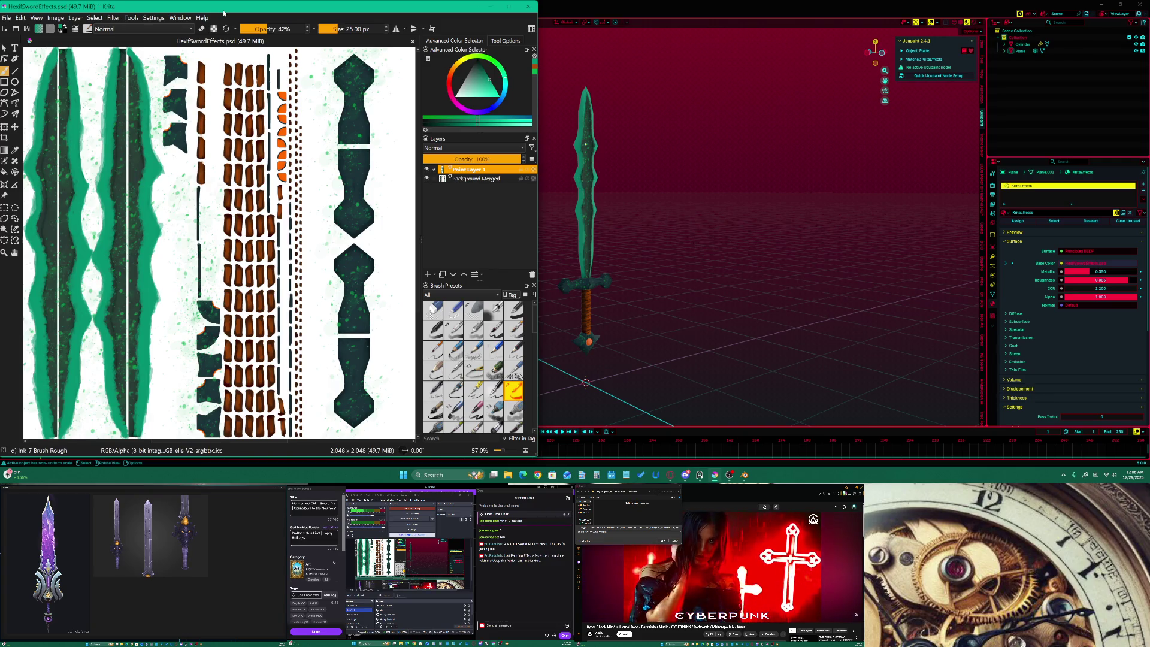
pyautogui.middleClick(621, 310)
pyautogui.moveTo(586, 303)
pyautogui.mouseDown(button='middle')
pyautogui.moveTo(540, 308)
pyautogui.moveTo(586, 305)
pyautogui.mouseUp(button='middle')
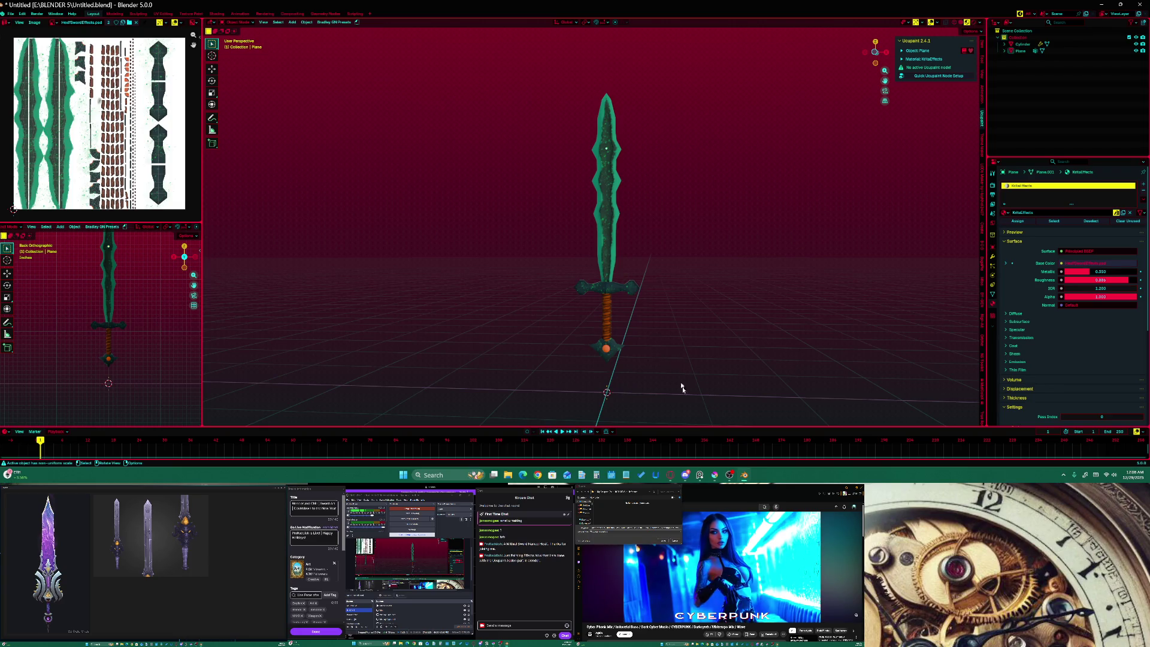
# Bring the HexifSwordEffects.psd texture atlas in Krita back in front of Blender
pyautogui.click(715, 475)
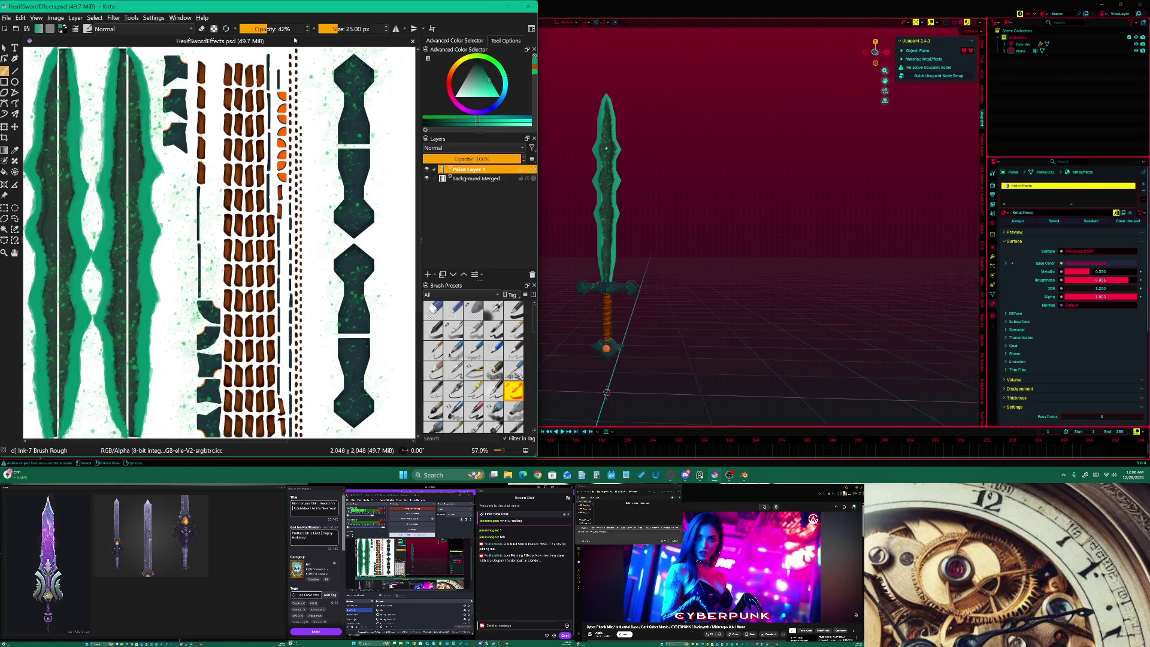
# Switch the brush to eraser mode and erase a small patch on the left blade
pyautogui.click(202, 28)
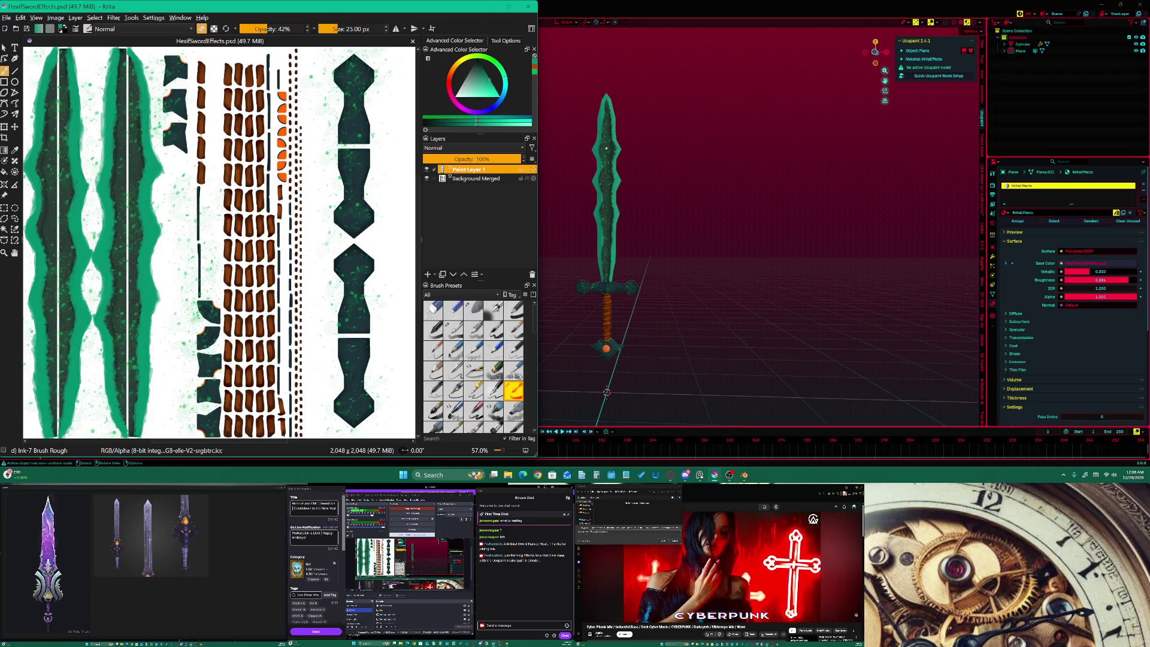
pyautogui.click(68, 133)
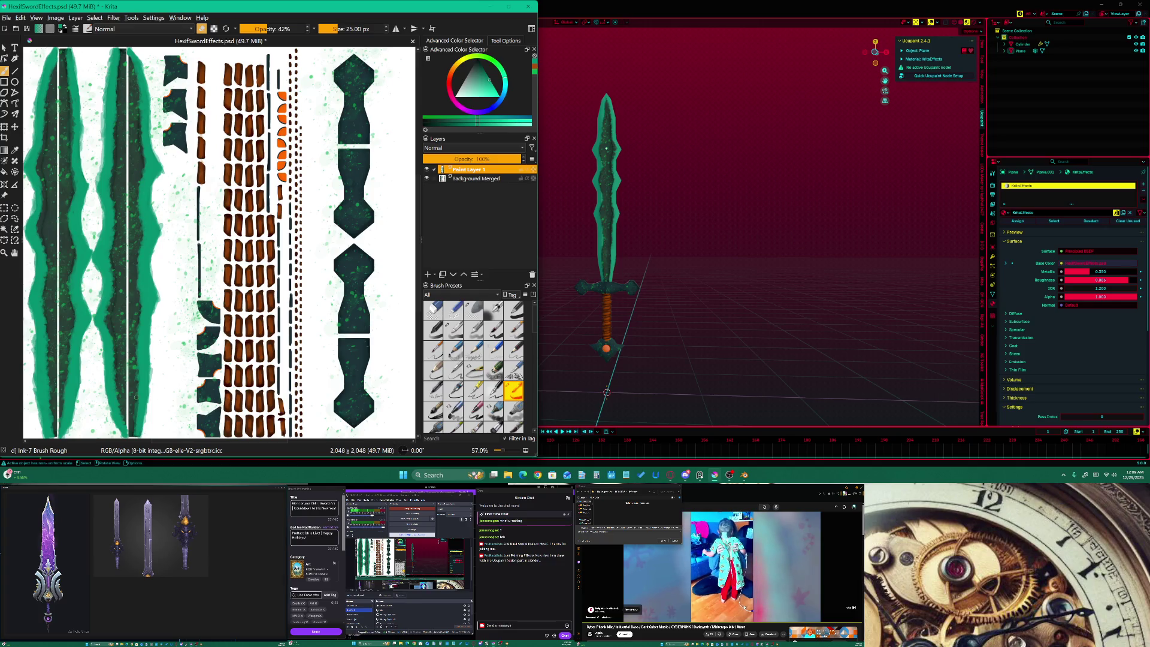
# Add a short stroke to the sword texture, then undo it
pyautogui.moveTo(136, 401); pyautogui.dragTo(133, 413)
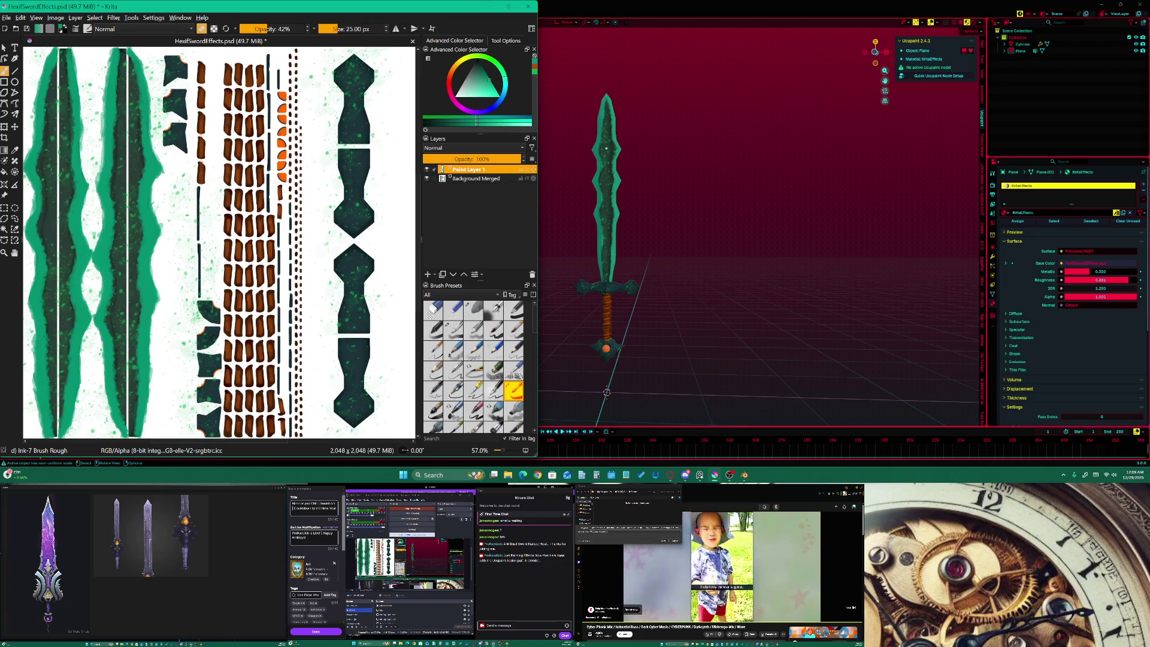
pyautogui.hotkey('ctrl', 'z')
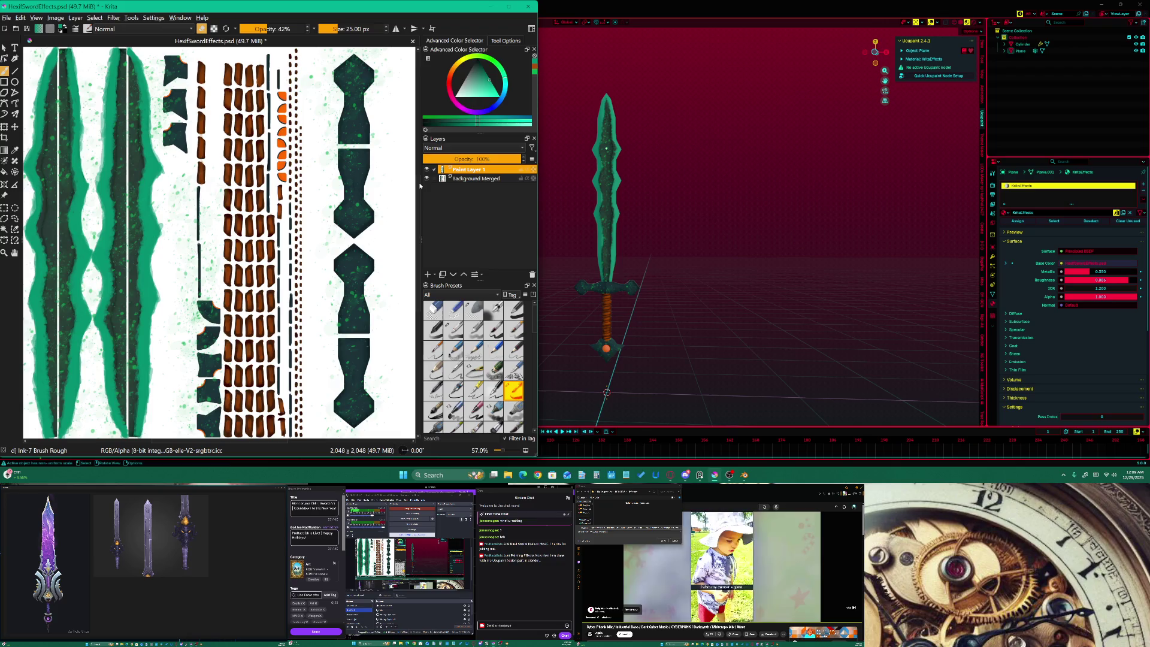